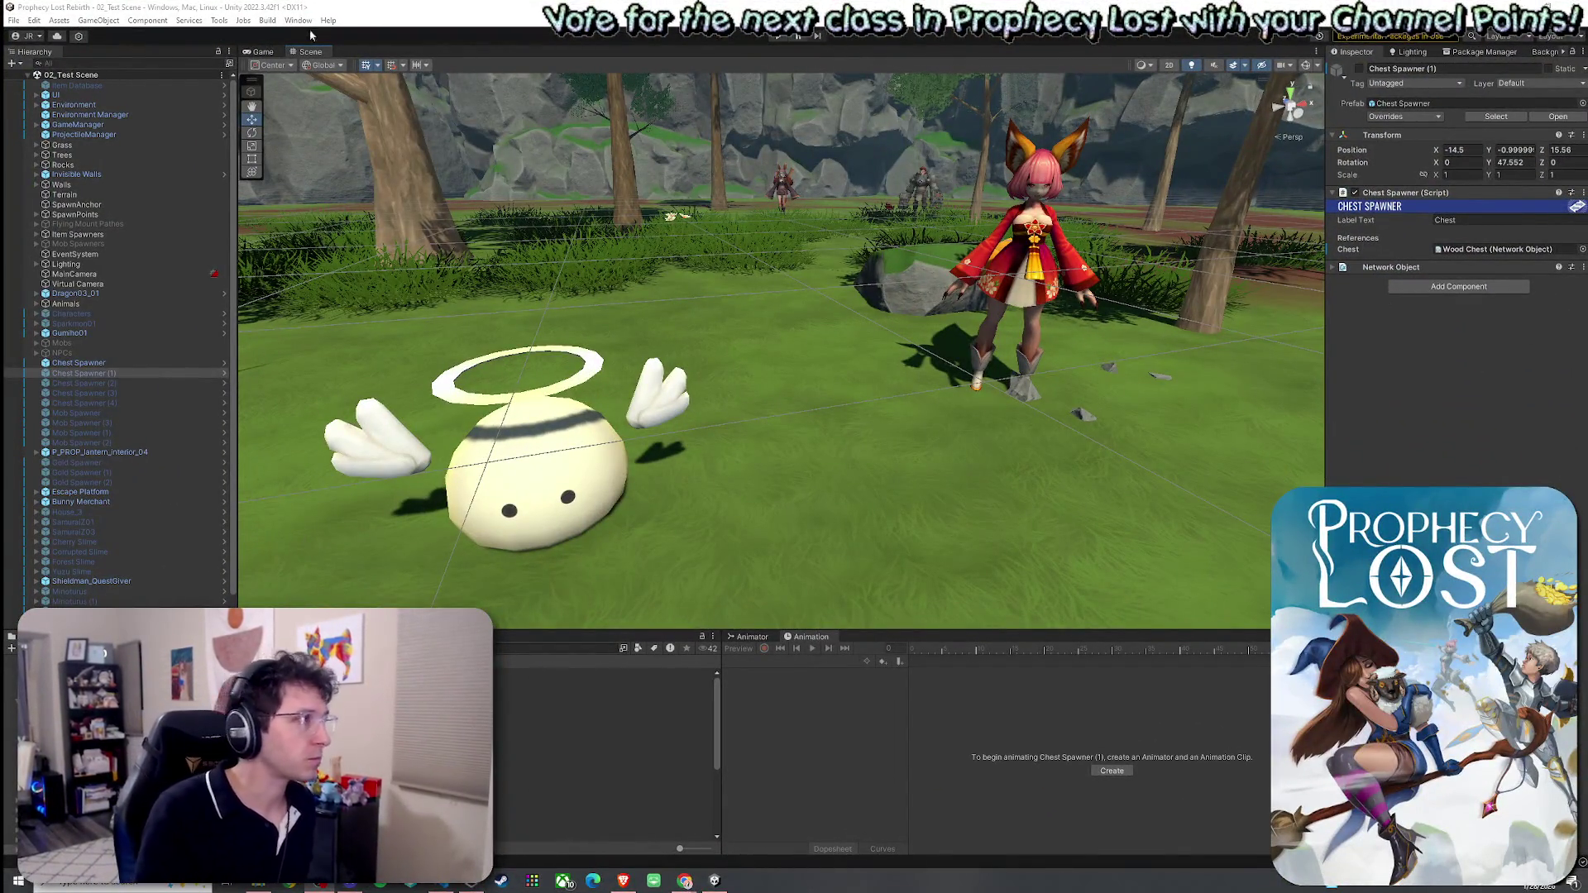
Open the File menu with 02_Test Scene loaded in the editor.
click(13, 20)
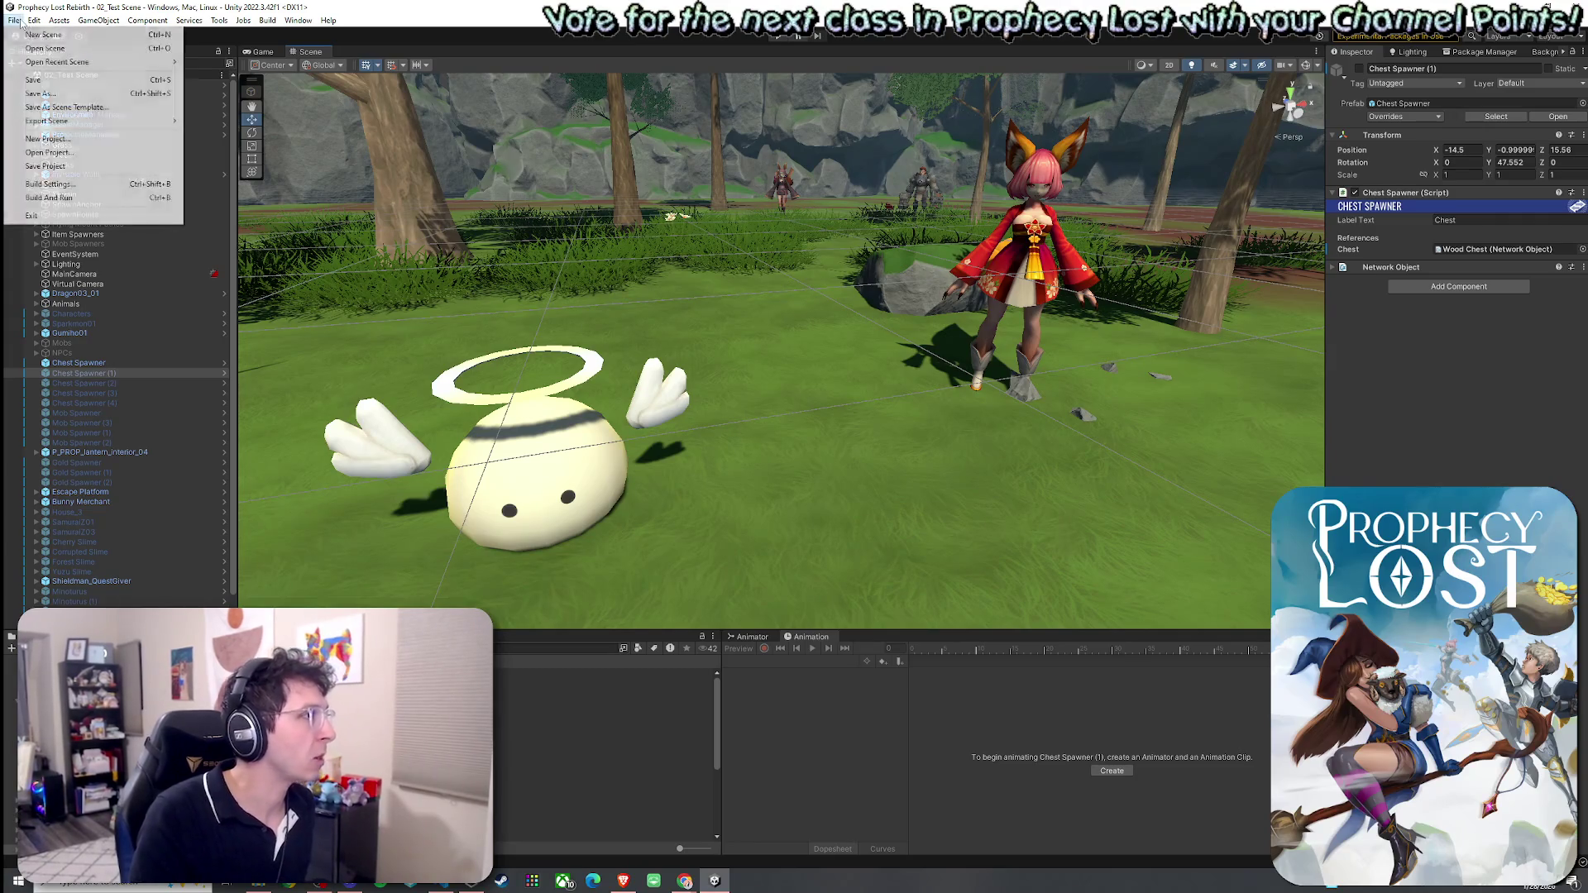
Save 02_Test Scene using File > Save.
click(37, 83)
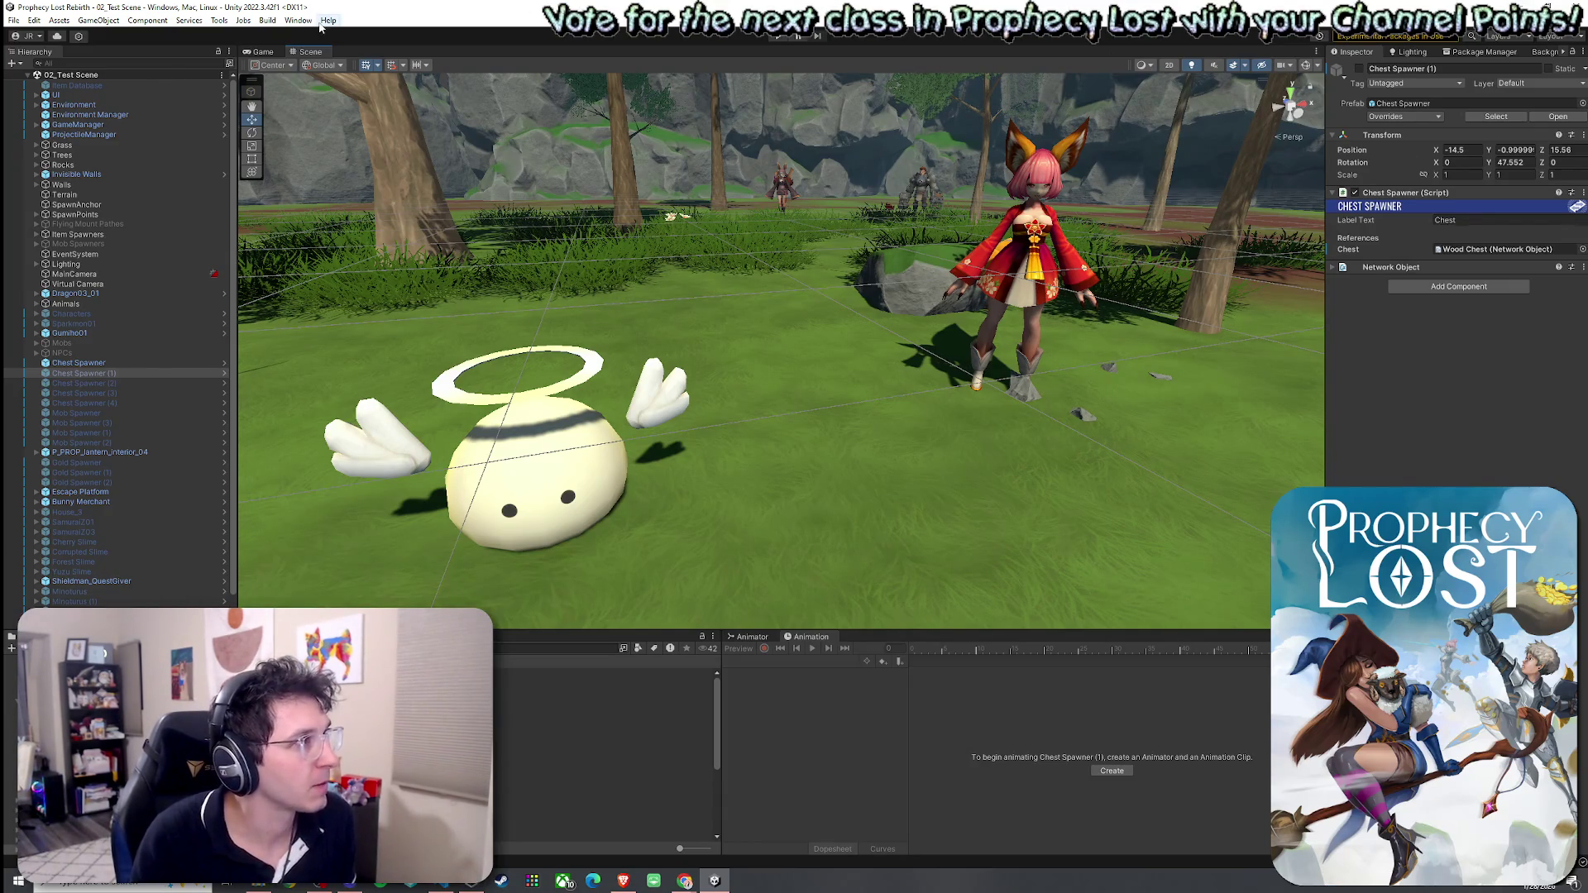
Save 02_Test Scene once more from the File menu, leaving Chest Spawner (1) unchanged.
click(13, 20)
key(Escape)
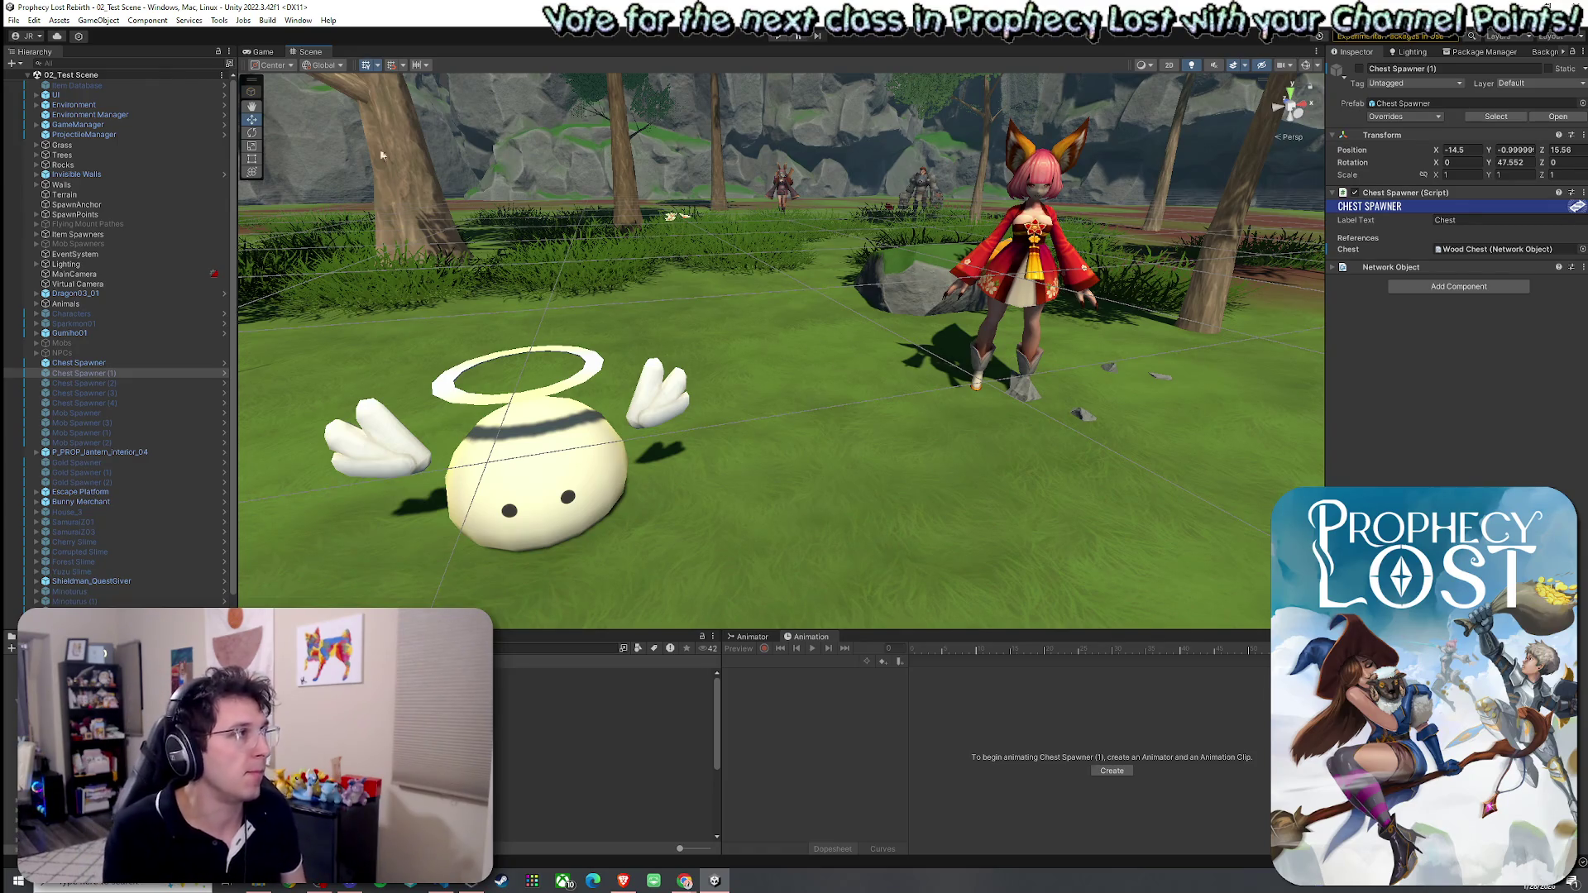
click(39, 80)
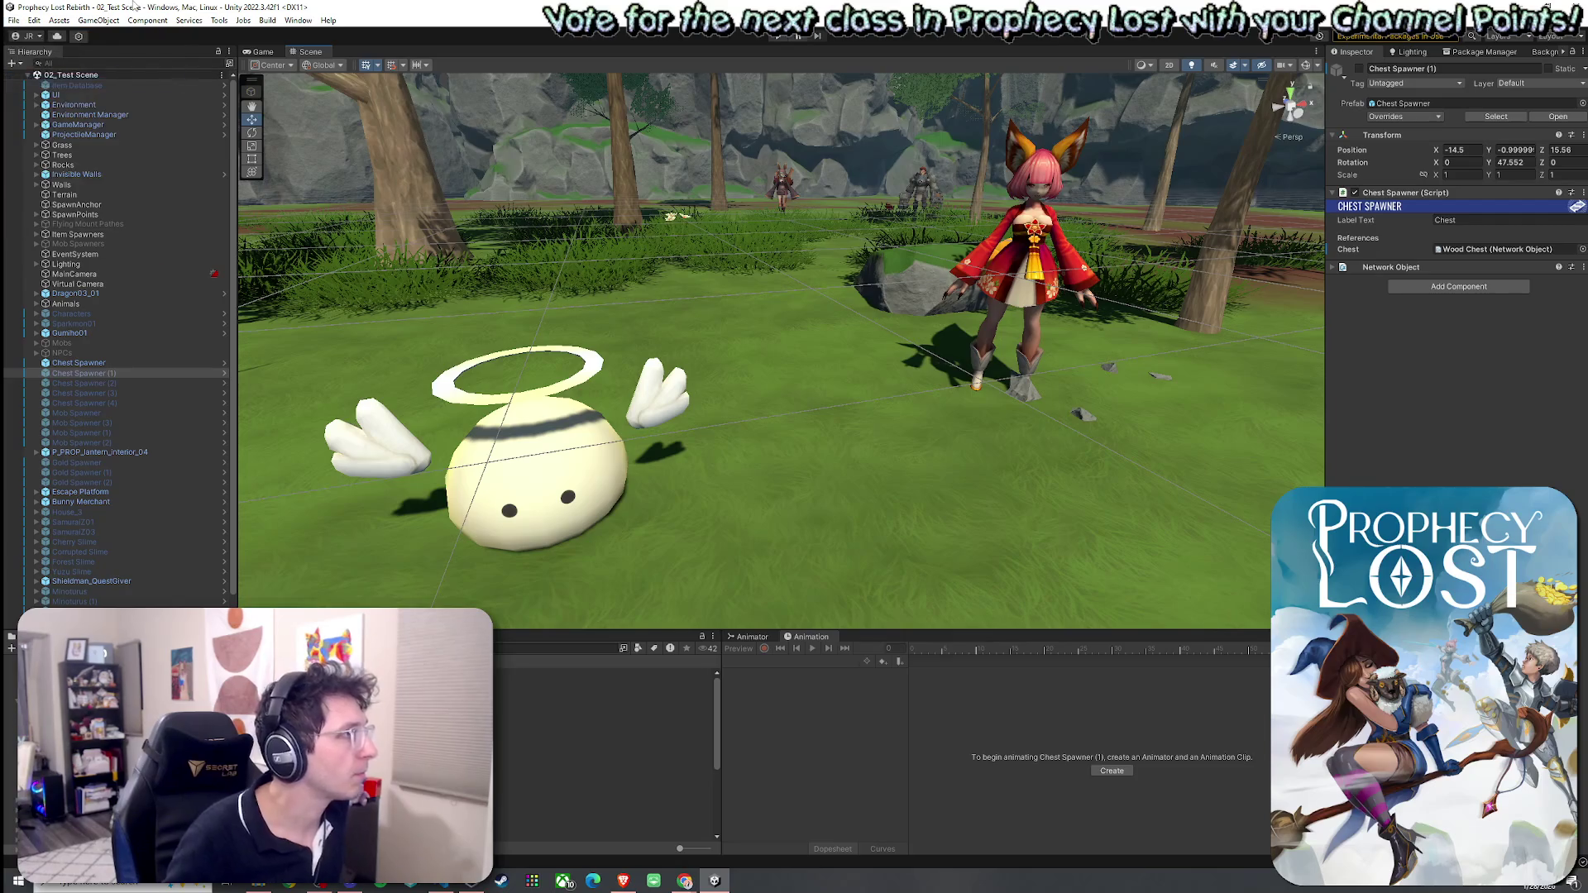